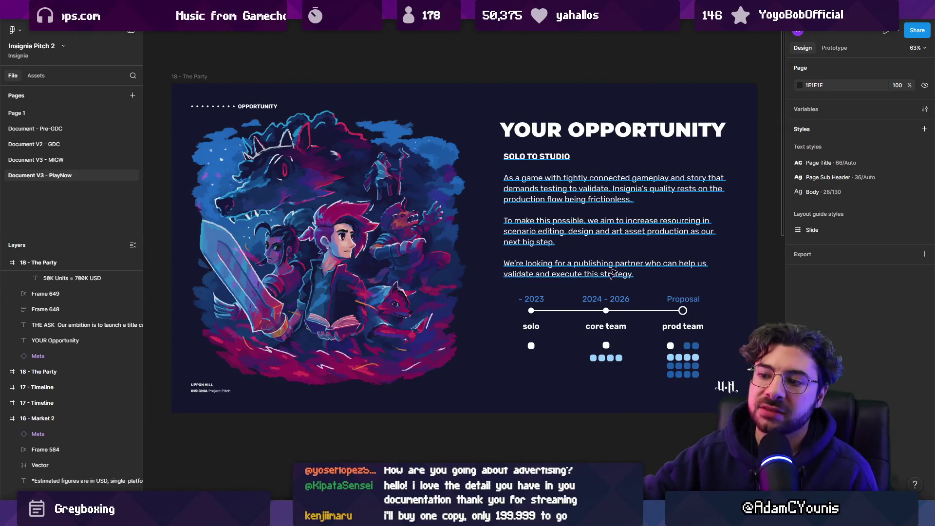
# Switch from the Figma pitch deck to the Unity Insignia - Ohrenstead Overlook window.
pyautogui.moveTo(307, 516)
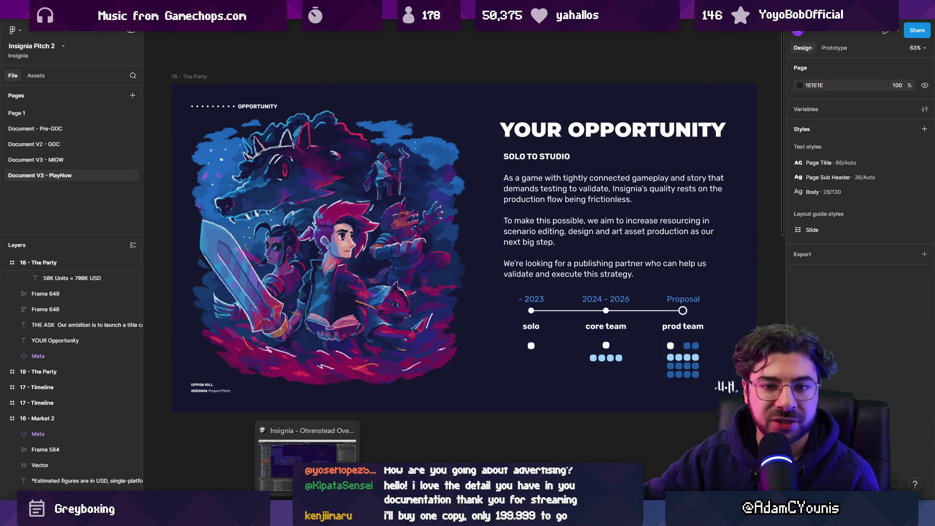
pyautogui.click(336, 453)
pyautogui.scroll(5, 452, 298)
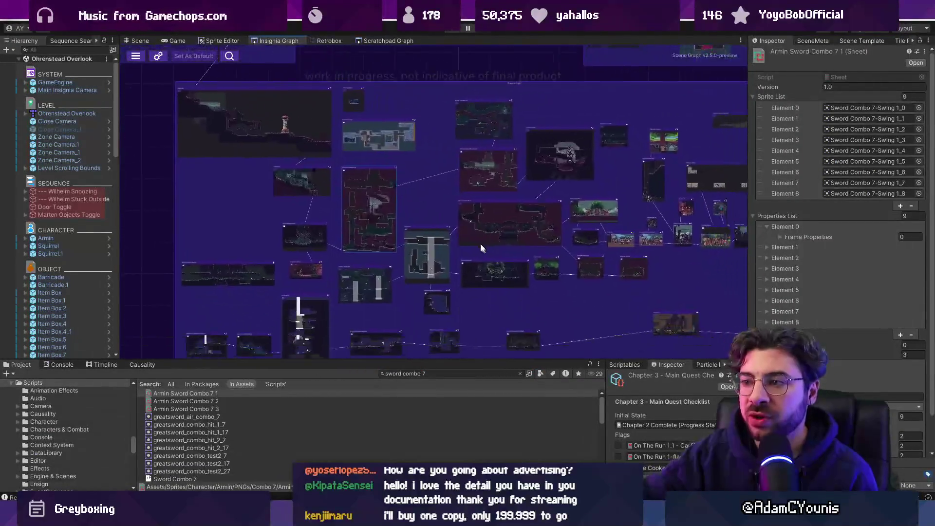
pyautogui.scroll(-2, 439, 217)
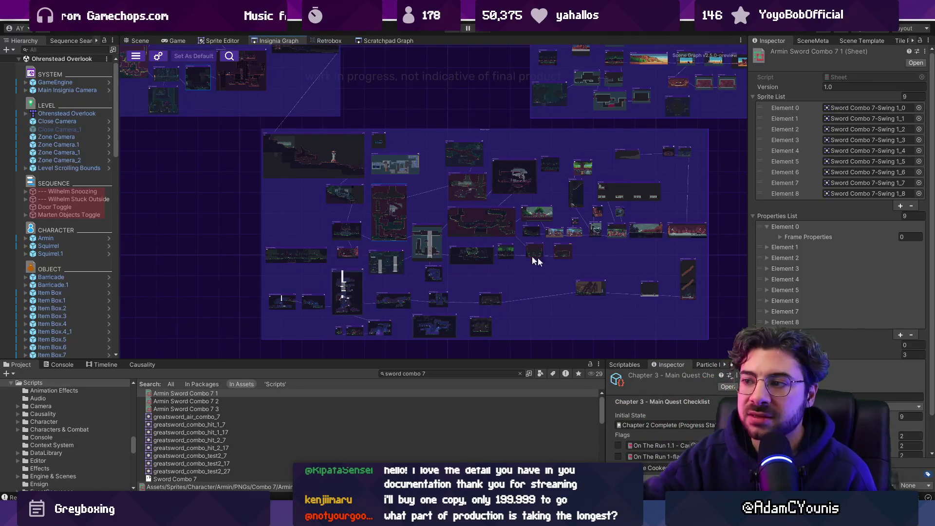
pyautogui.scroll(2, 537, 258)
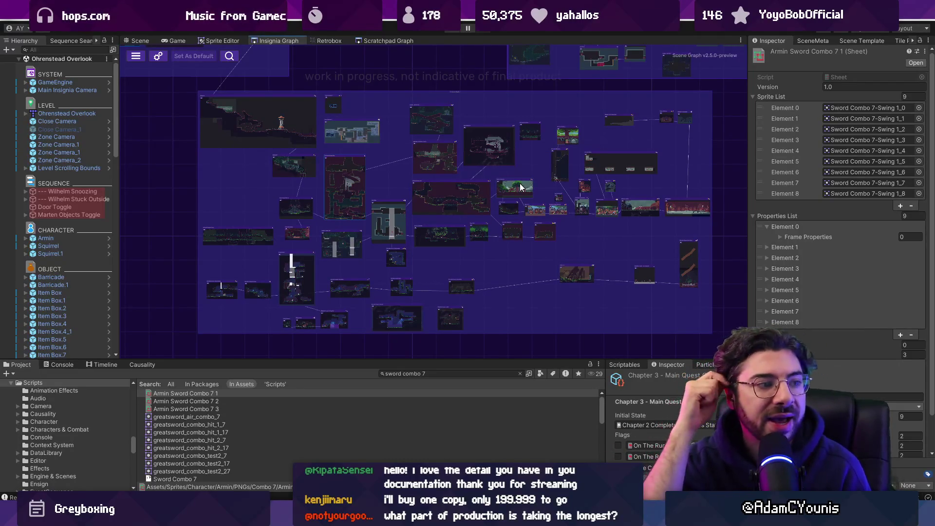
pyautogui.scroll(-3, 700, 221)
pyautogui.moveTo(325, 119); pyautogui.dragTo(371, 197)
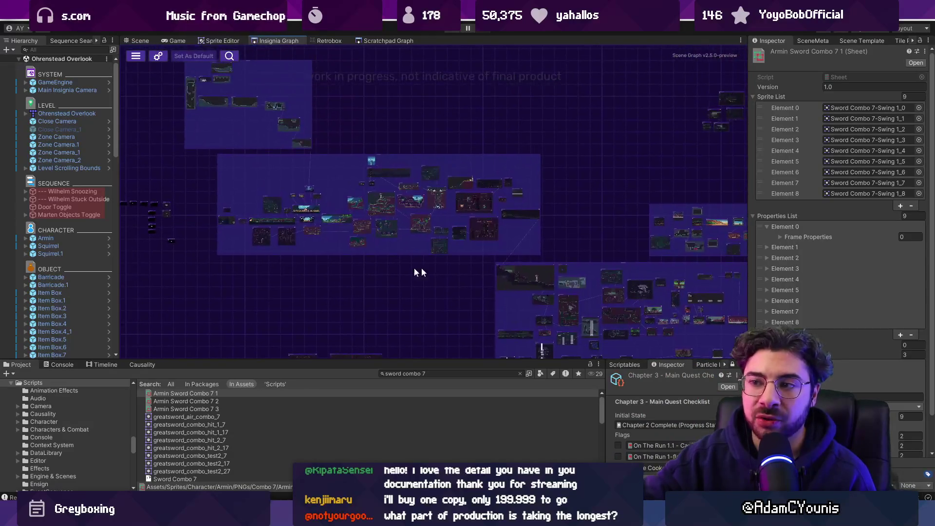
pyautogui.scroll(1, 381, 165)
pyautogui.scroll(1, 372, 210)
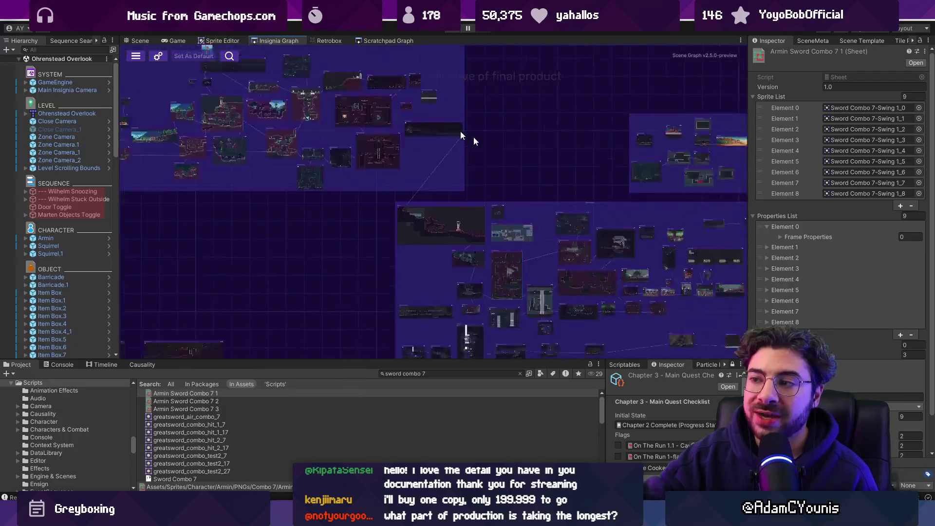
pyautogui.moveTo(509, 204); pyautogui.dragTo(320, 162)
pyautogui.scroll(1, 320, 162)
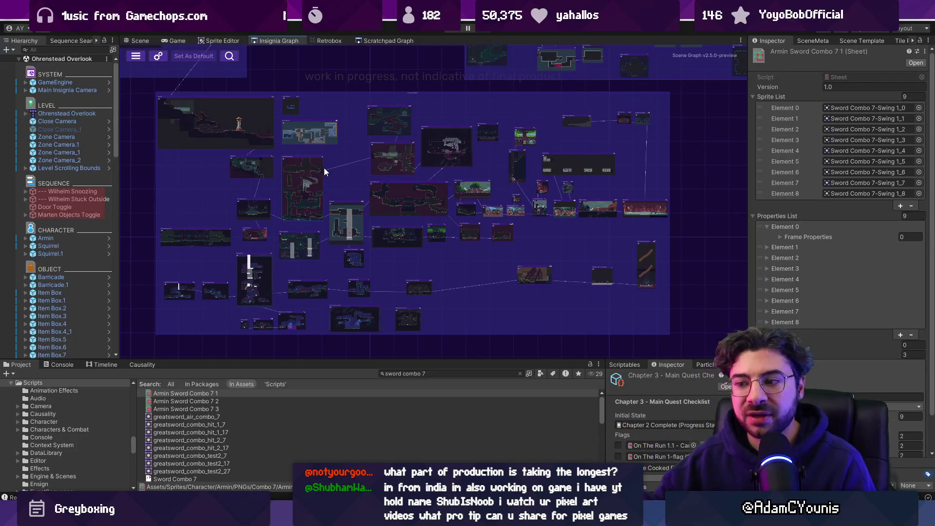
# Switch to Aseprite and move through the open sprite documents to the frog sprite.
pyautogui.hotkey('alt', 'Tab')
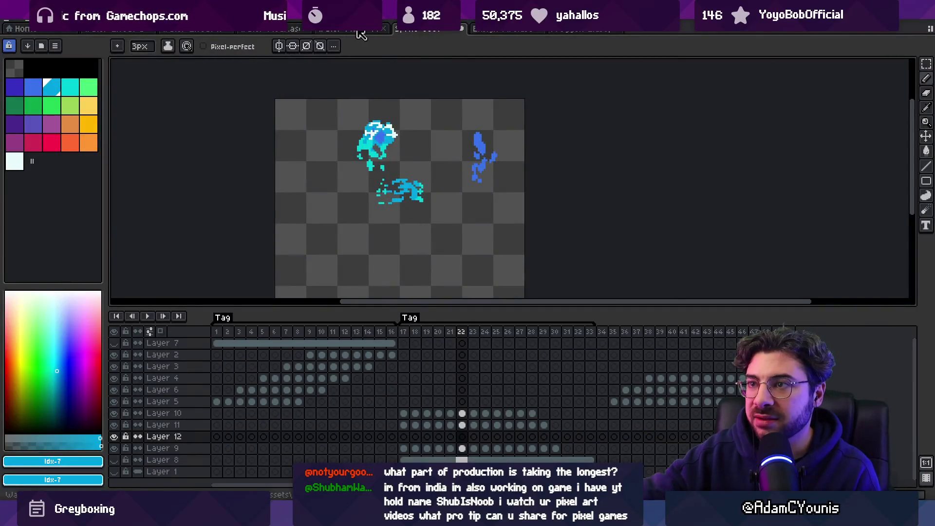
pyautogui.click(363, 33)
pyautogui.click(518, 33)
pyautogui.click(578, 34)
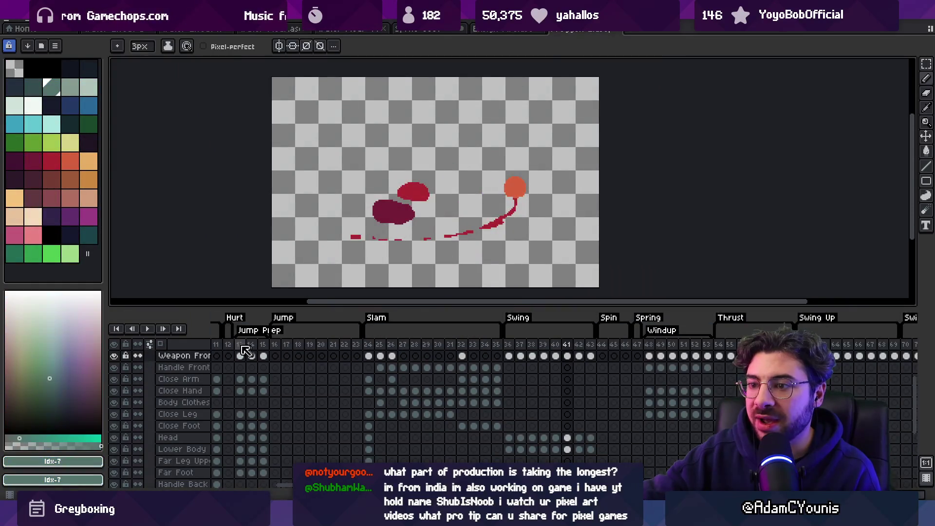
pyautogui.hotkey('ctrl', 'Tab')
pyautogui.hotkey('ctrl', 'Tab')
pyautogui.hotkey('ctrl', 'shift', 'Tab')
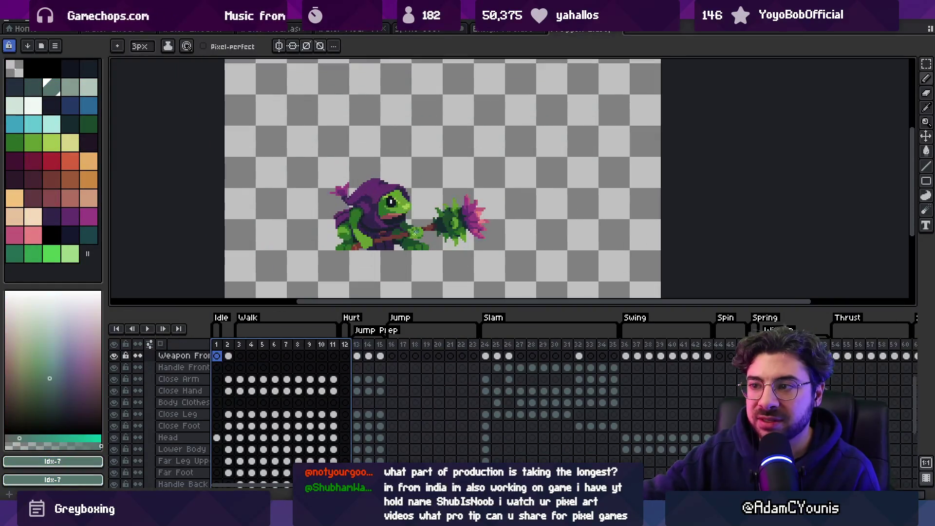
# Preview frames 16 to 55 of the frog's animations, then bring up the Untitled sketch.
pyautogui.scroll(-1, 417, 263)
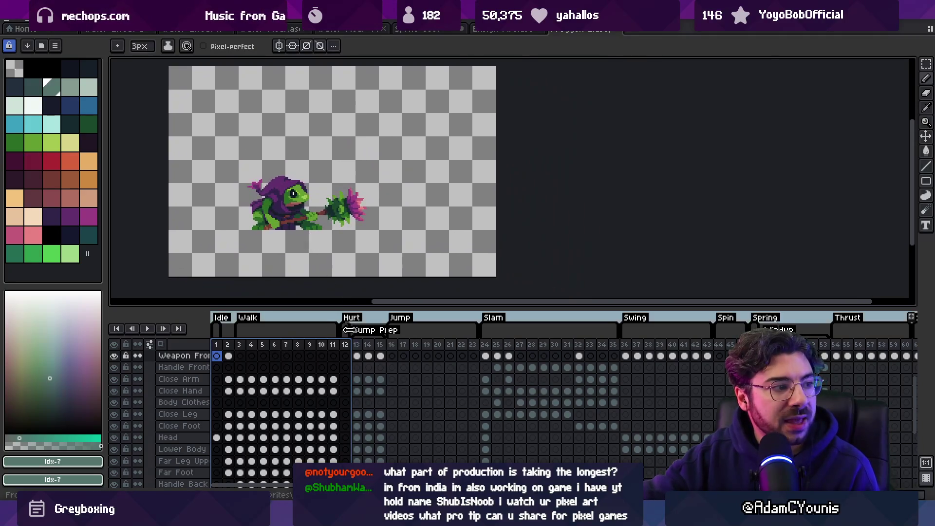
pyautogui.moveTo(393, 355)
pyautogui.mouseDown()
pyautogui.moveTo(864, 363)
pyautogui.moveTo(712, 362)
pyautogui.moveTo(812, 357)
pyautogui.mouseUp()
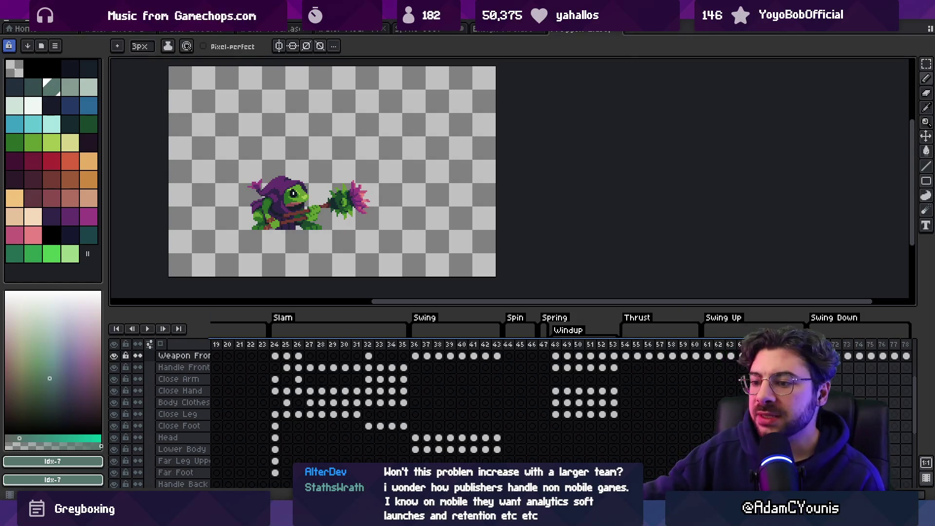
pyautogui.scroll(-2, 496, 231)
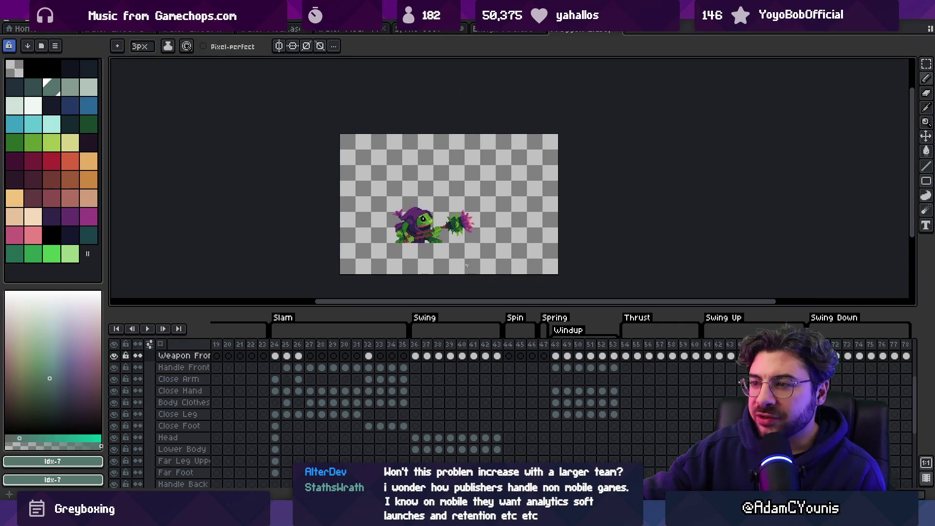
pyautogui.scroll(2, 418, 240)
pyautogui.moveTo(417, 240); pyautogui.dragTo(409, 246)
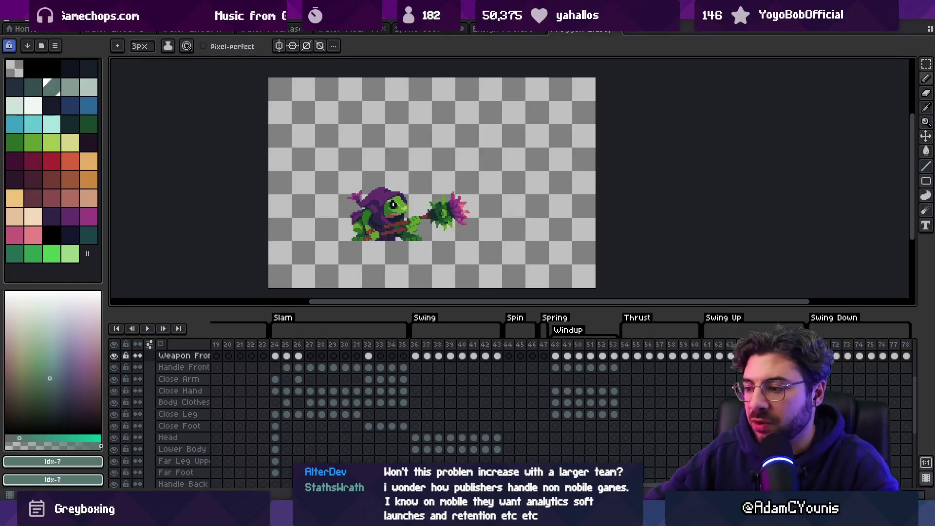
pyautogui.moveTo(570, 418)
pyautogui.click(647, 457)
# Sketch a large circle with a line through it, an arrow, a small circle and a wavy stroke.
pyautogui.scroll(-5, 678, 248)
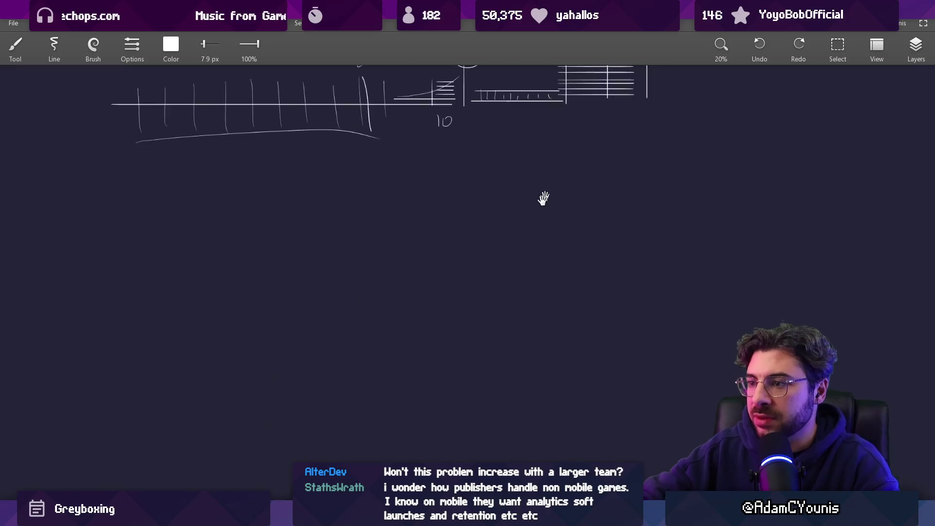
pyautogui.scroll(-1, 292, 214)
pyautogui.moveTo(272, 209)
pyautogui.mouseDown()
pyautogui.moveTo(393, 152)
pyautogui.moveTo(287, 188)
pyautogui.mouseUp()
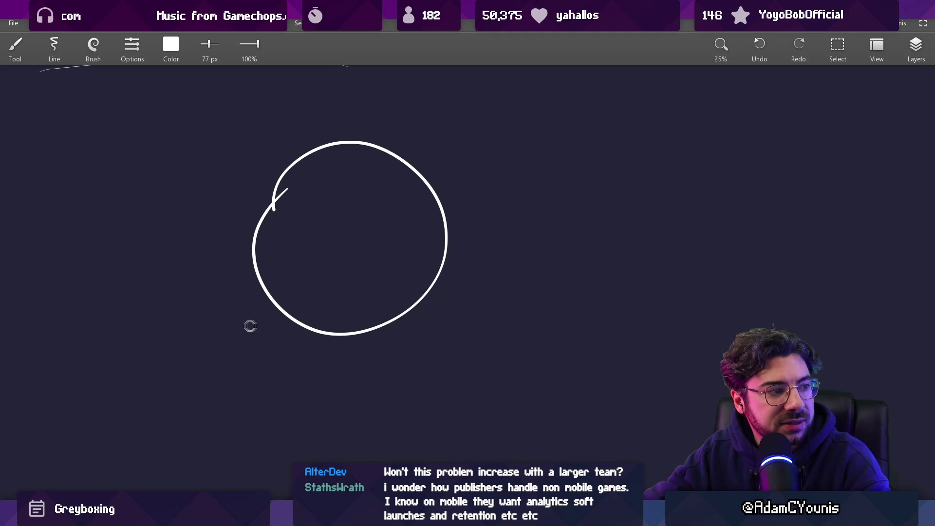
pyautogui.moveTo(216, 319); pyautogui.dragTo(336, 309)
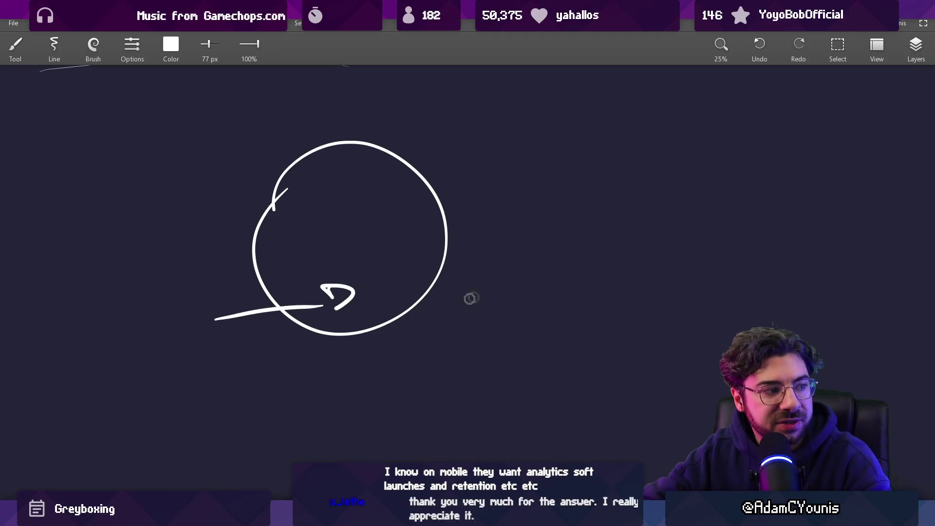
pyautogui.moveTo(458, 296)
pyautogui.mouseDown()
pyautogui.moveTo(557, 304)
pyautogui.moveTo(559, 318)
pyautogui.mouseUp()
pyautogui.scroll(-3, 553, 286)
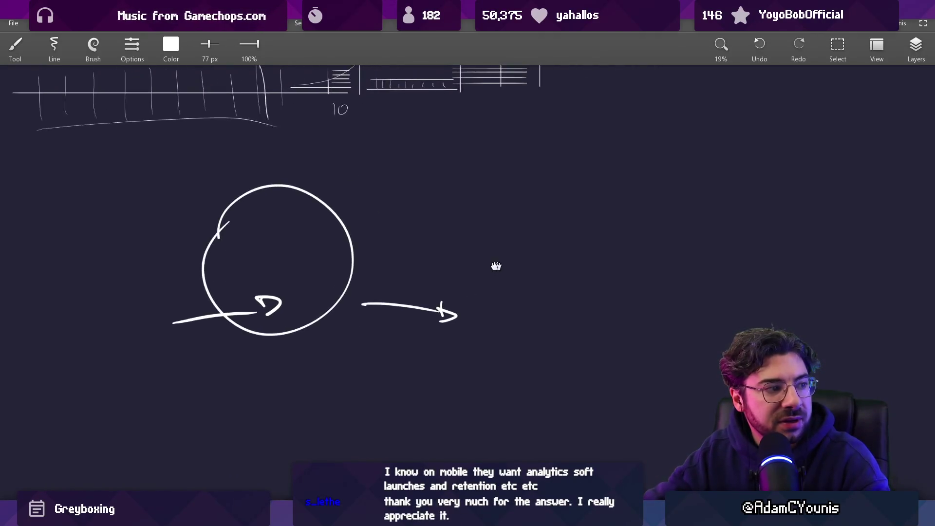
pyautogui.moveTo(496, 322)
pyautogui.mouseDown()
pyautogui.moveTo(498, 304)
pyautogui.moveTo(592, 298)
pyautogui.mouseUp()
pyautogui.moveTo(658, 297); pyautogui.dragTo(727, 310)
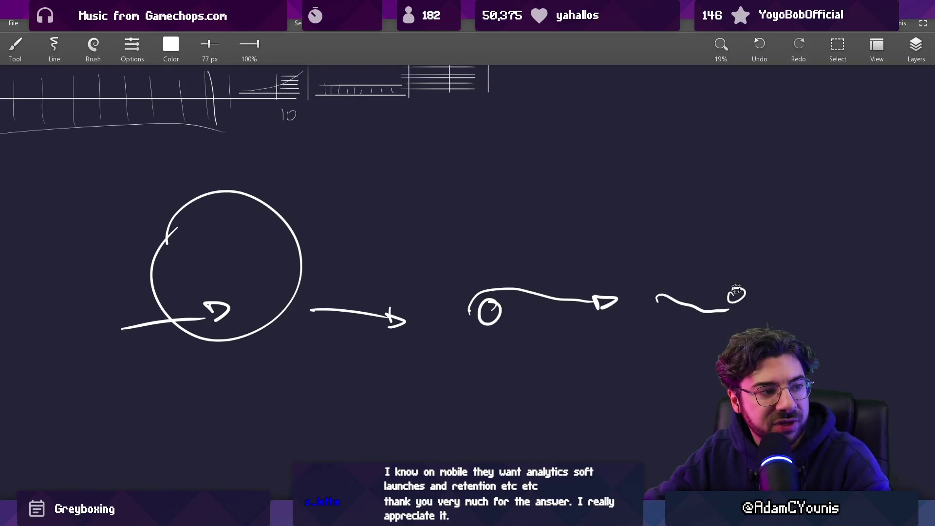
# Undo stray strokes, shift the sketch right, and add a stroke beside the boxed 3.
pyautogui.hotkey('ctrl', 'z')
pyautogui.hotkey('ctrl', 'z')
pyautogui.hotkey('ctrl', 'z')
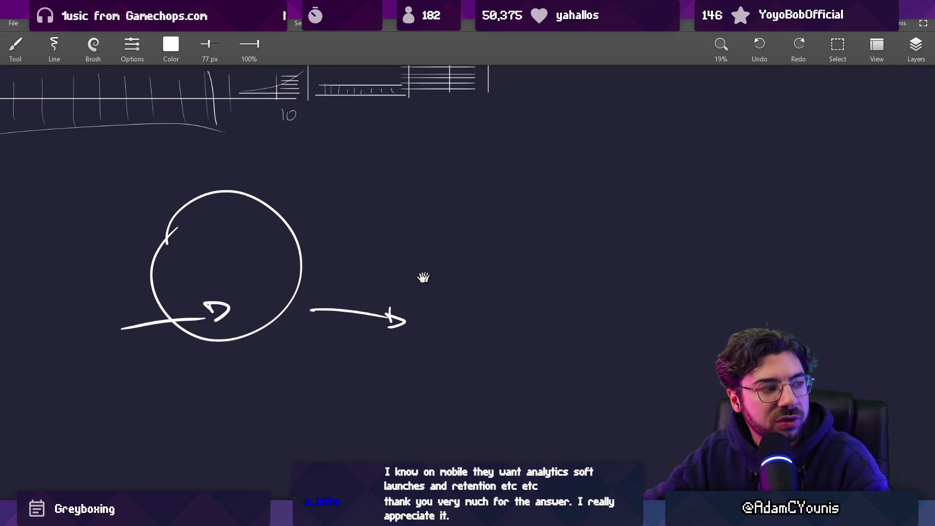
pyautogui.moveTo(424, 274); pyautogui.dragTo(520, 275)
pyautogui.press('e')
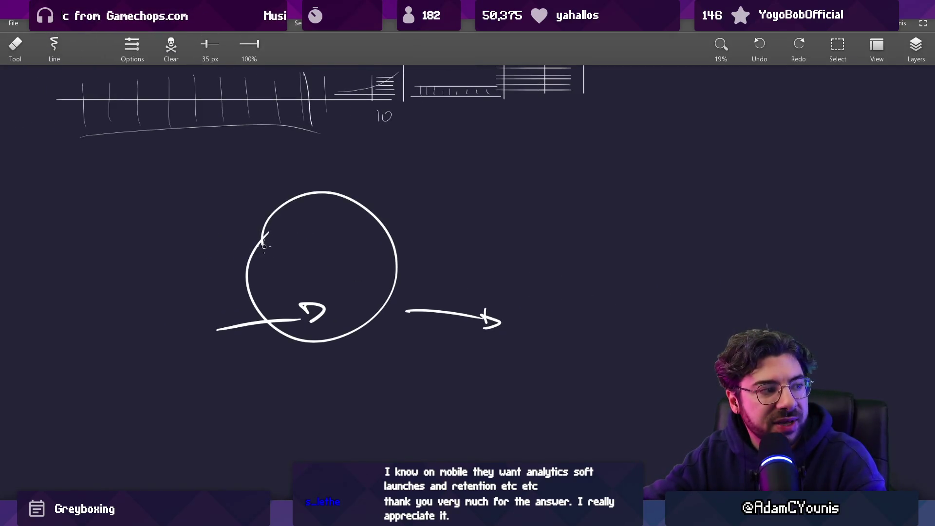
pyautogui.press('b')
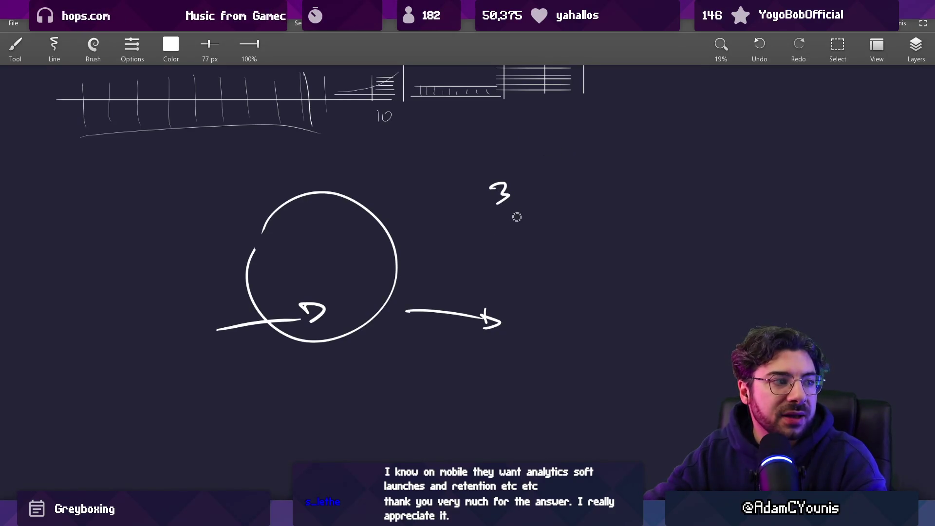
pyautogui.hotkey('ctrl', 'z')
pyautogui.moveTo(472, 173); pyautogui.dragTo(518, 210)
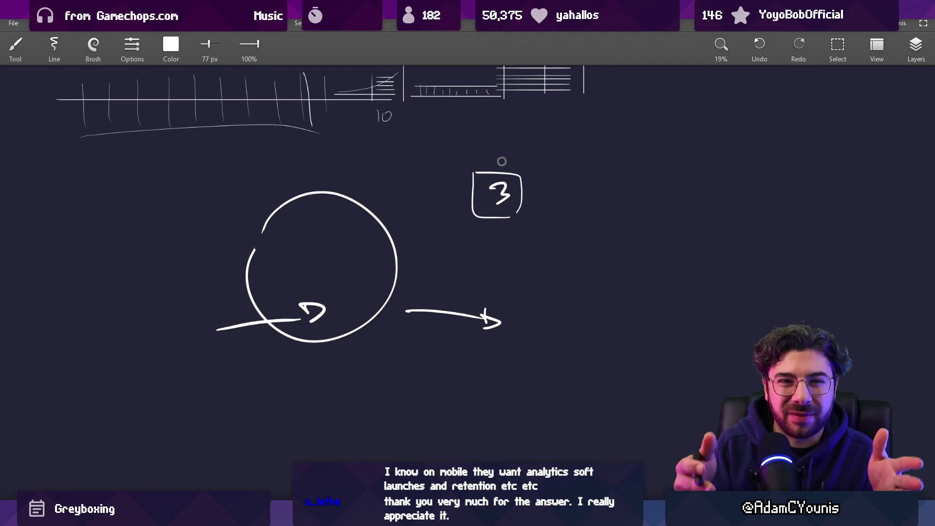
pyautogui.press('e')
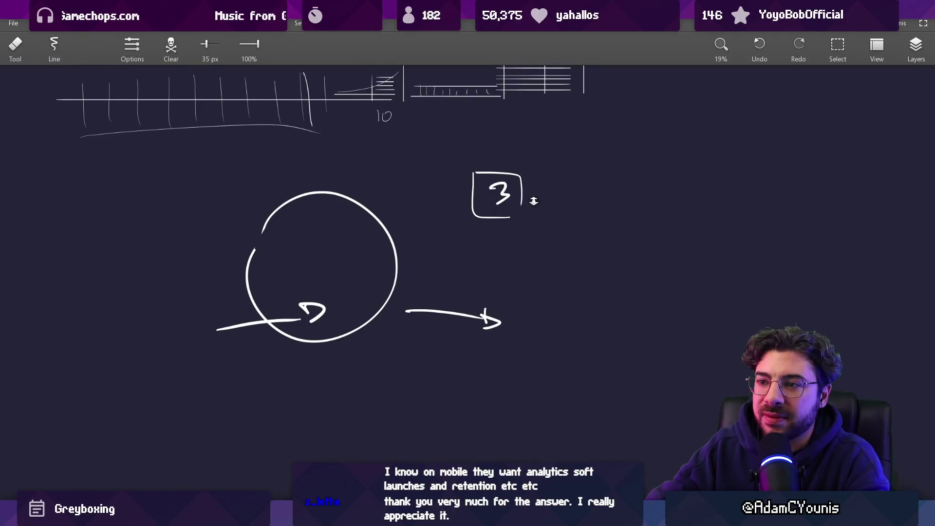
pyautogui.scroll(-2, 534, 200)
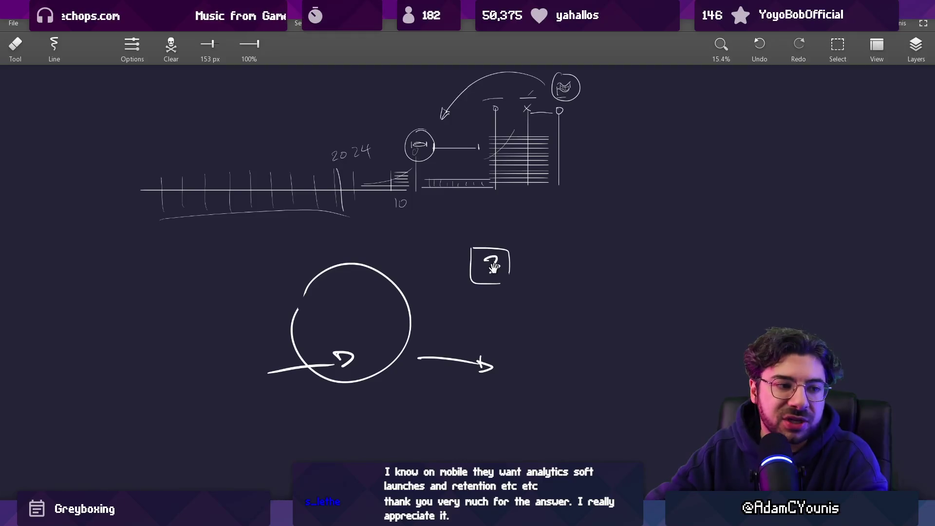
# Pan the canvas slightly left and wipe out the big circle sketch with the 464 px eraser.
pyautogui.moveTo(493, 267); pyautogui.dragTo(479, 263)
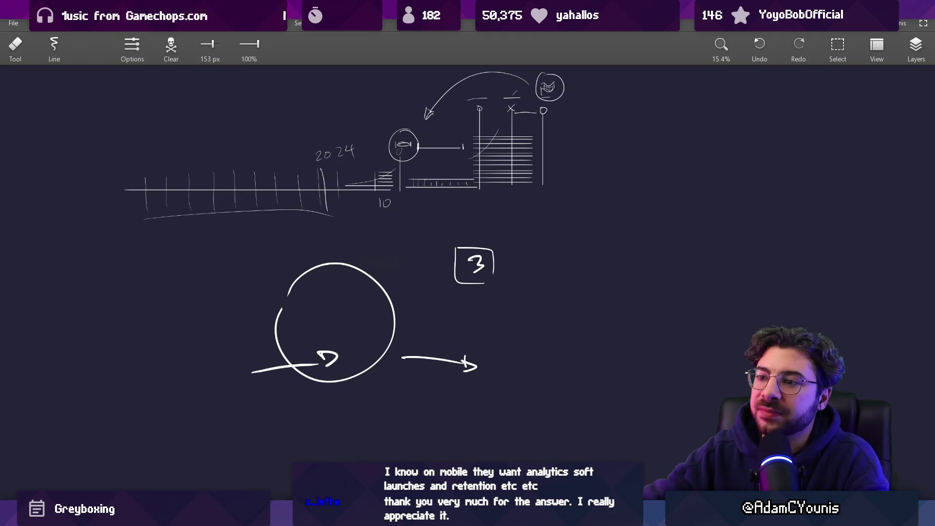
pyautogui.moveTo(355, 282)
pyautogui.mouseDown()
pyautogui.moveTo(304, 265)
pyautogui.moveTo(300, 346)
pyautogui.mouseUp()
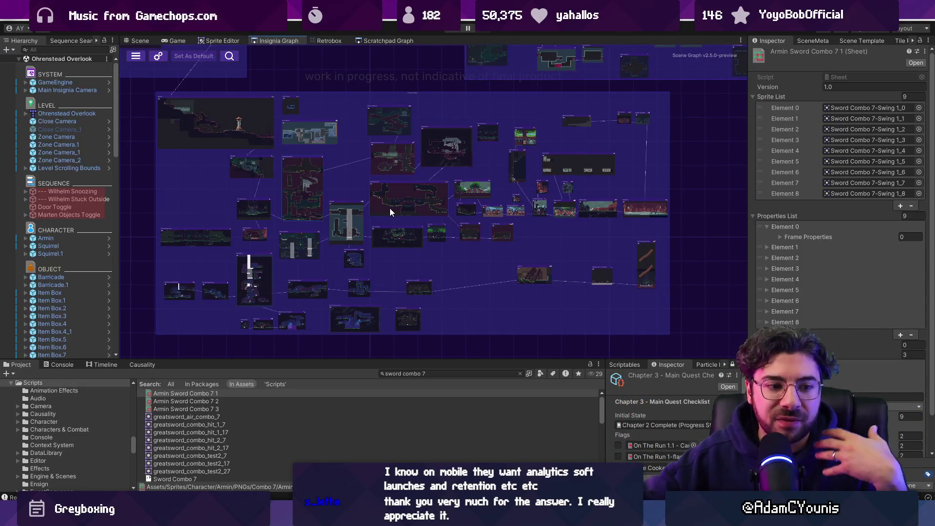
# Pan and zoom around the Insignia scene graph, then bring Aseprite's frog sprite forward.
pyautogui.scroll(-3, 389, 212)
pyautogui.moveTo(601, 190); pyautogui.dragTo(526, 245)
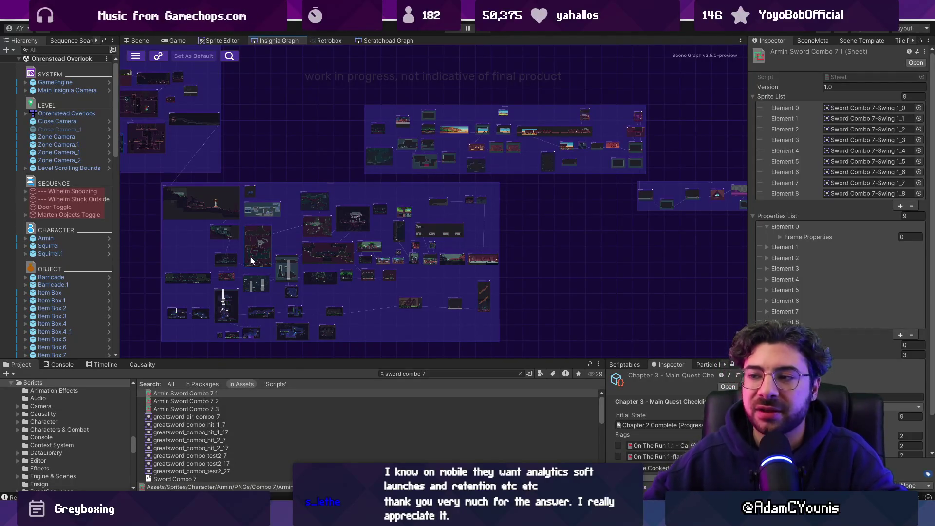
pyautogui.moveTo(298, 113); pyautogui.dragTo(494, 120)
pyautogui.scroll(-2, 473, 117)
pyautogui.scroll(1, 472, 117)
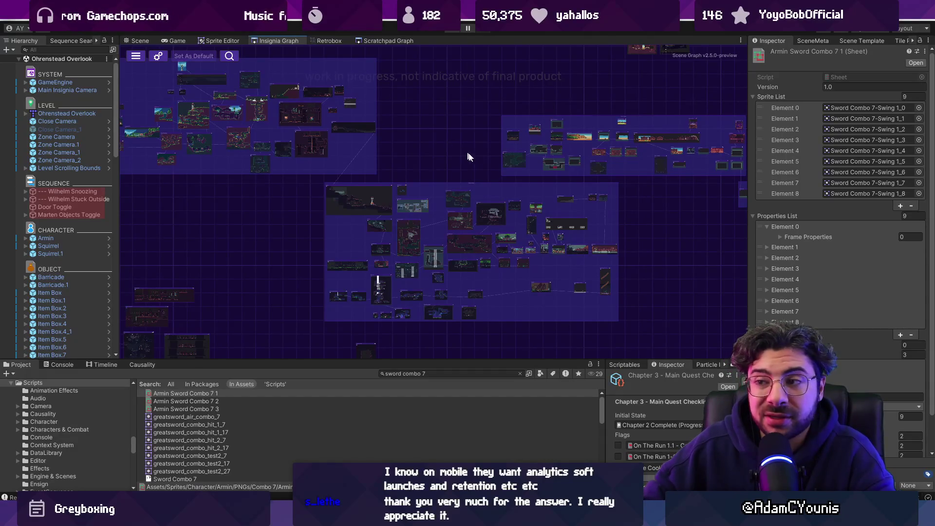
pyautogui.moveTo(468, 157); pyautogui.dragTo(424, 160)
pyautogui.scroll(2, 412, 160)
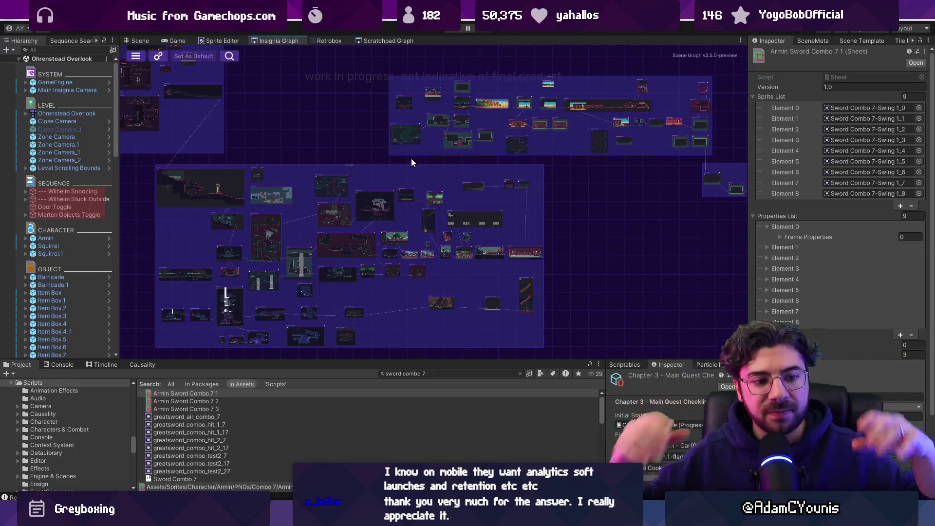
pyautogui.hotkey('alt', 'Tab')
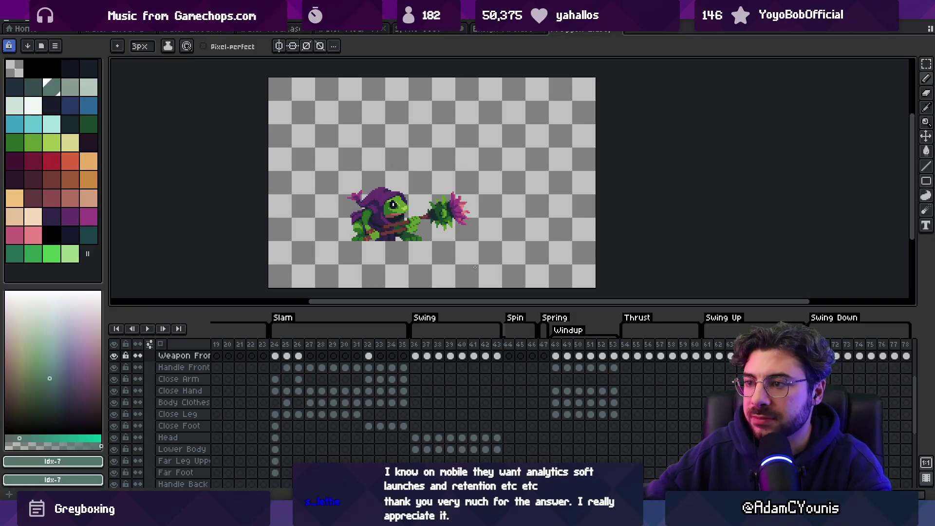
# Save the blue water sprite as 'Water Directional Particle' in the Effects > Water folder.
pyautogui.click(513, 31)
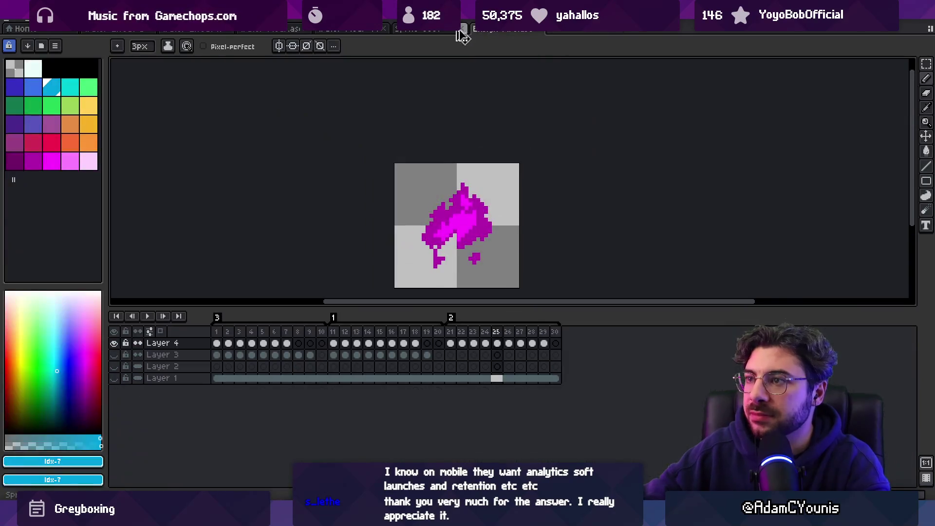
pyautogui.click(438, 30)
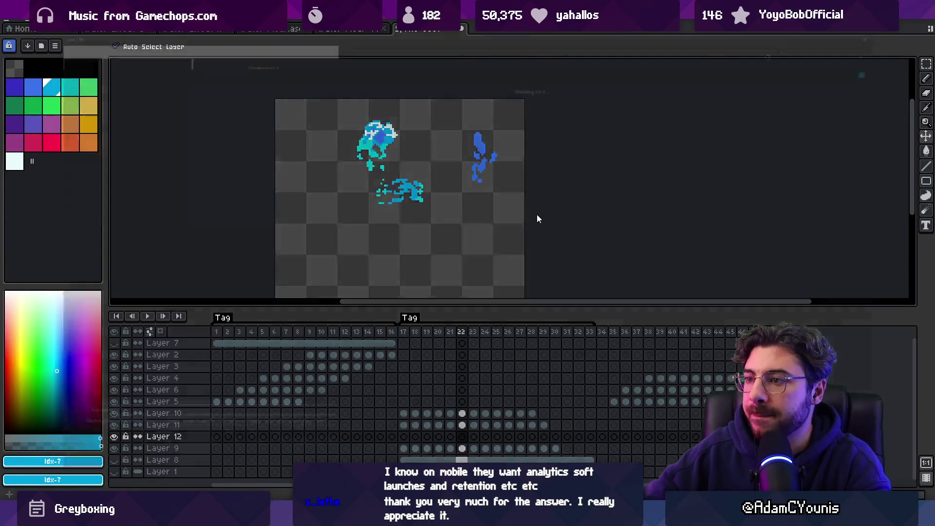
pyautogui.hotkey('ctrl', 's')
pyautogui.write('Water Test')
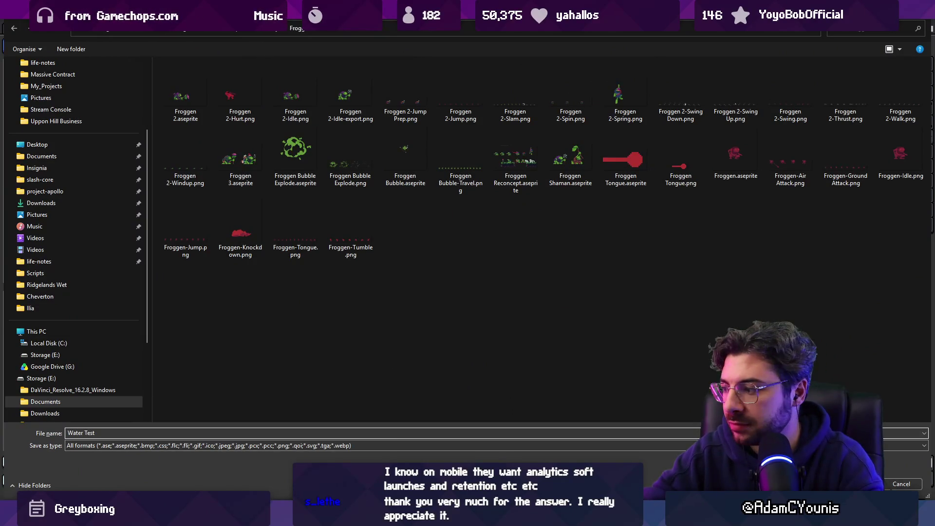
pyautogui.click(262, 31)
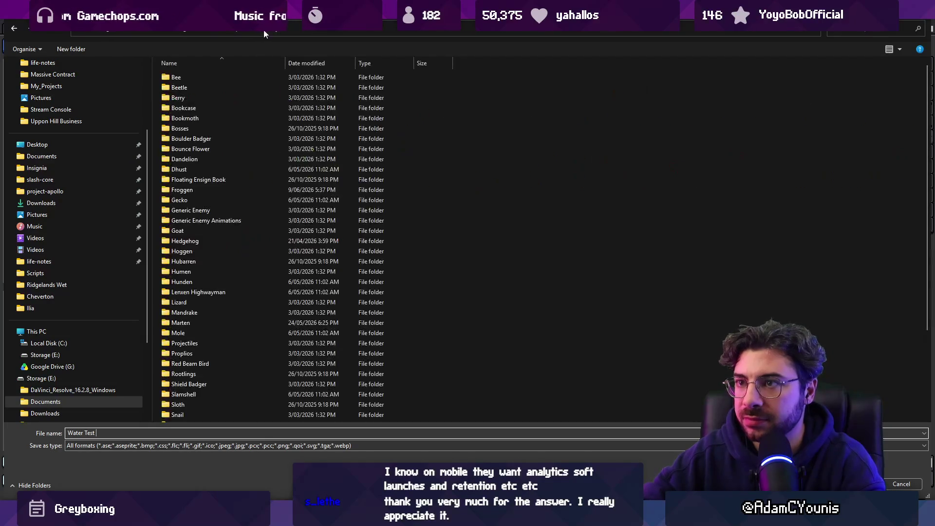
pyautogui.click(236, 32)
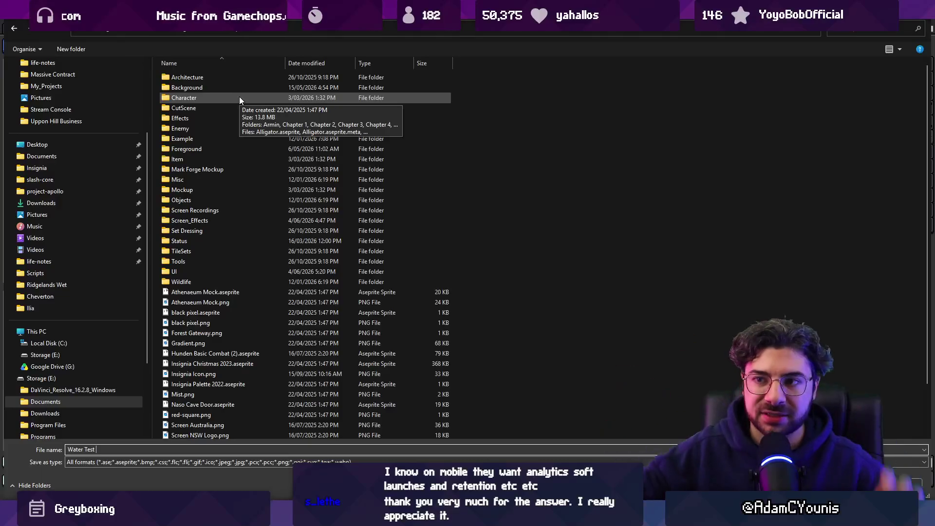
pyautogui.doubleClick(196, 118)
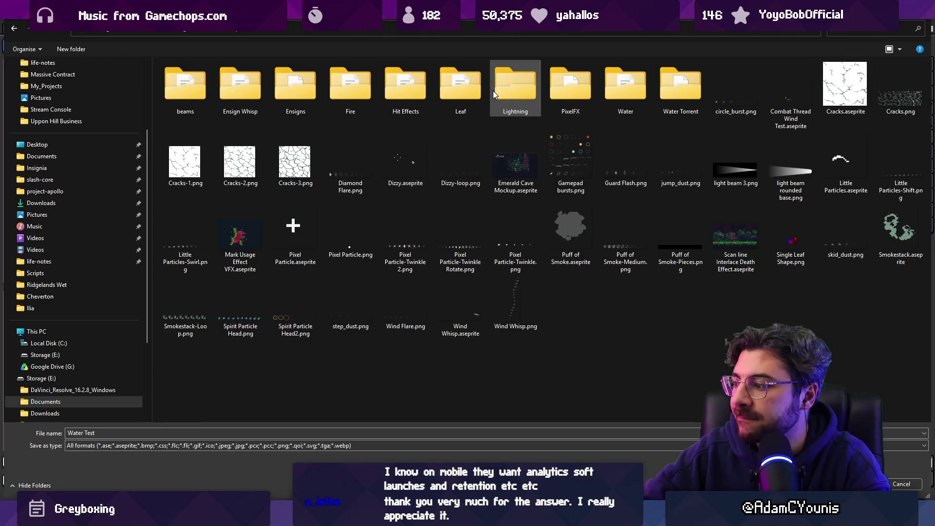
pyautogui.doubleClick(624, 87)
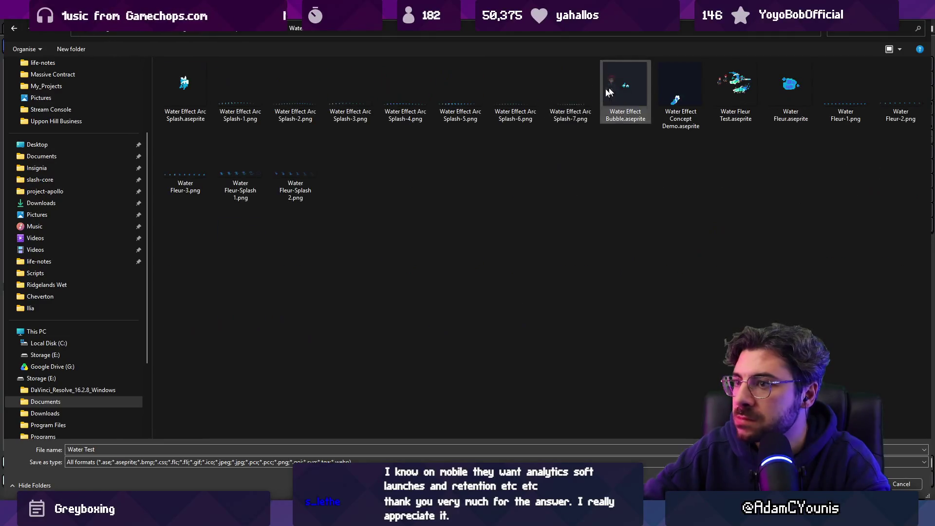
pyautogui.click(130, 449)
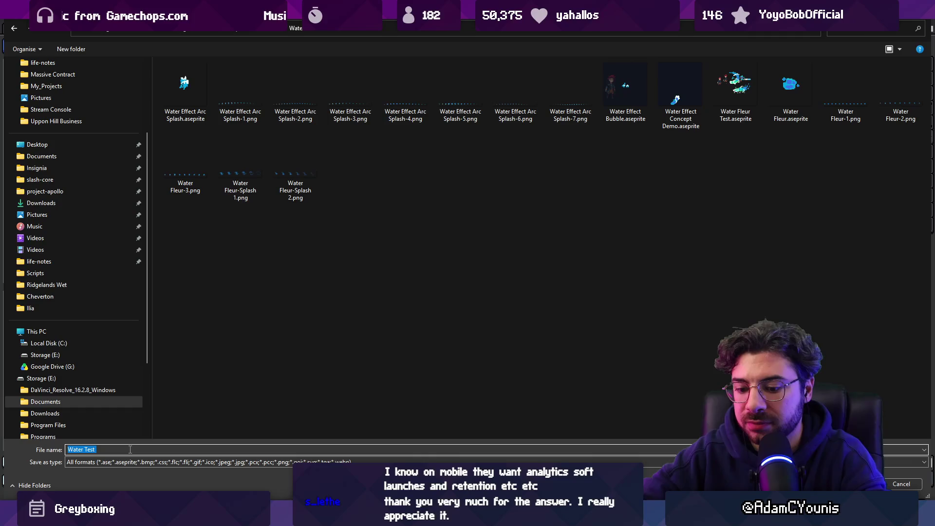
pyautogui.write('Water ')
pyautogui.write('DF')
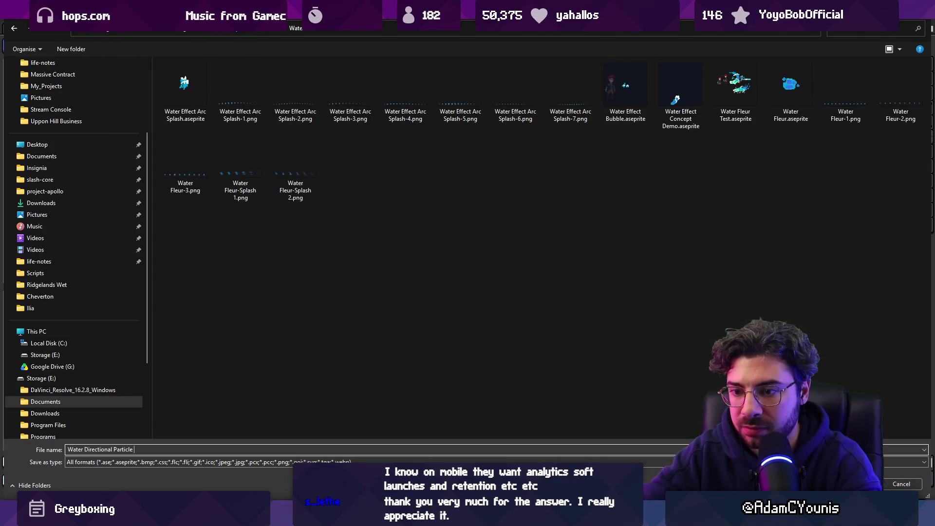
pyautogui.press('Return')
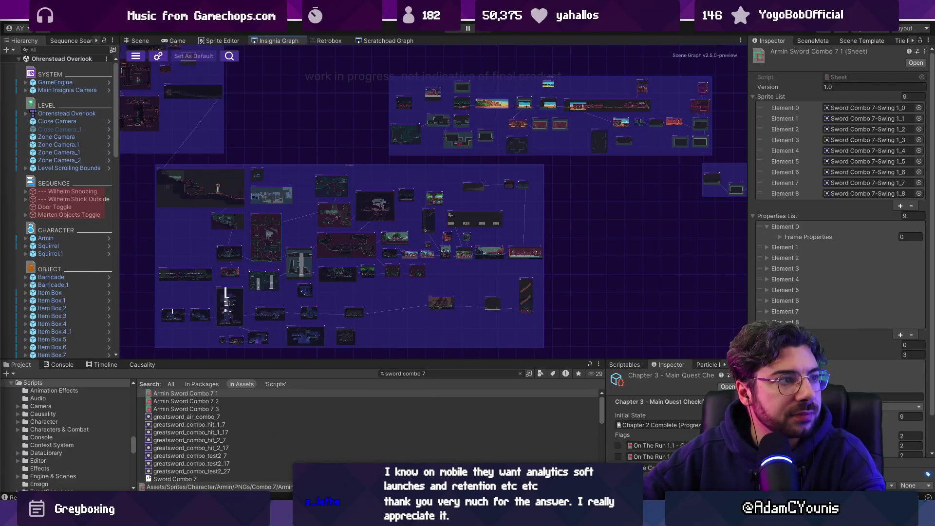
# In Chrome, open Twitch's Software and Game Development directory and scroll through the live channels.
pyautogui.hotkey('alt', 'Tab')
pyautogui.write('twitch')
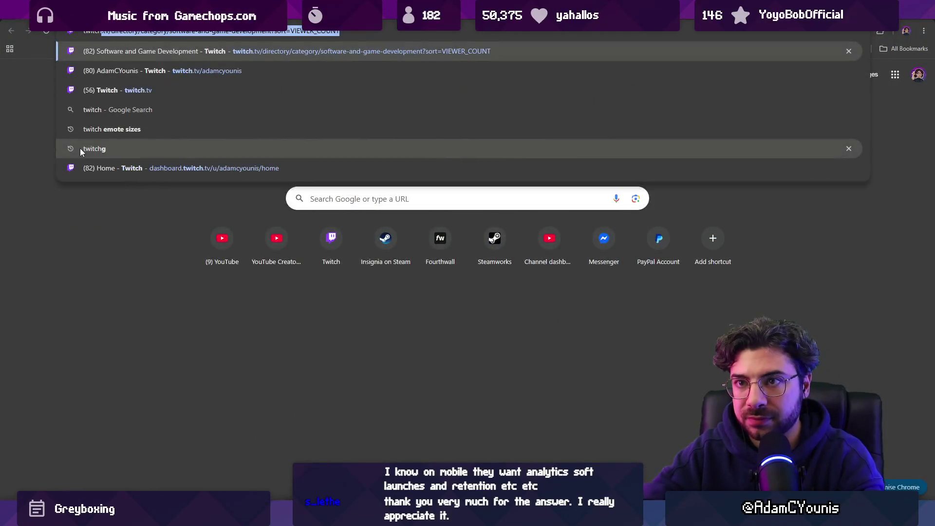
pyautogui.click(80, 148)
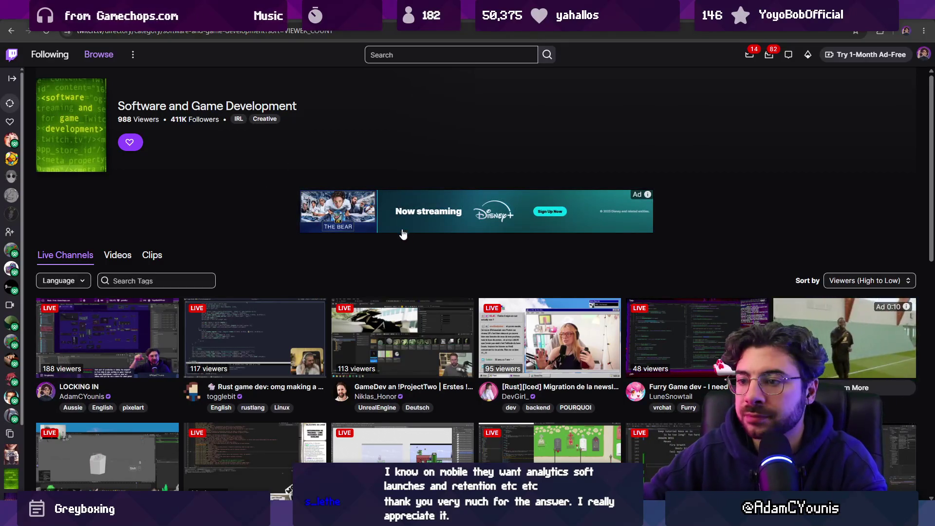
pyautogui.scroll(-2, 274, 239)
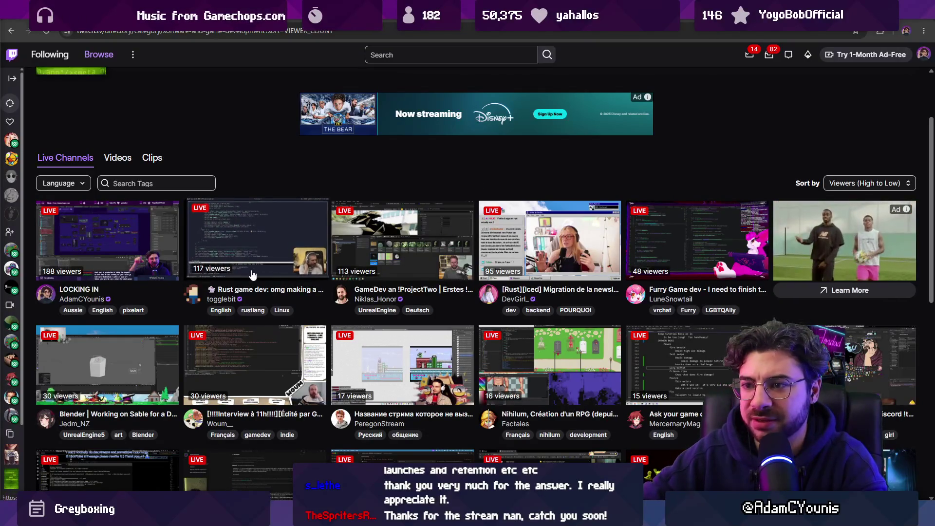
pyautogui.scroll(-2, 266, 284)
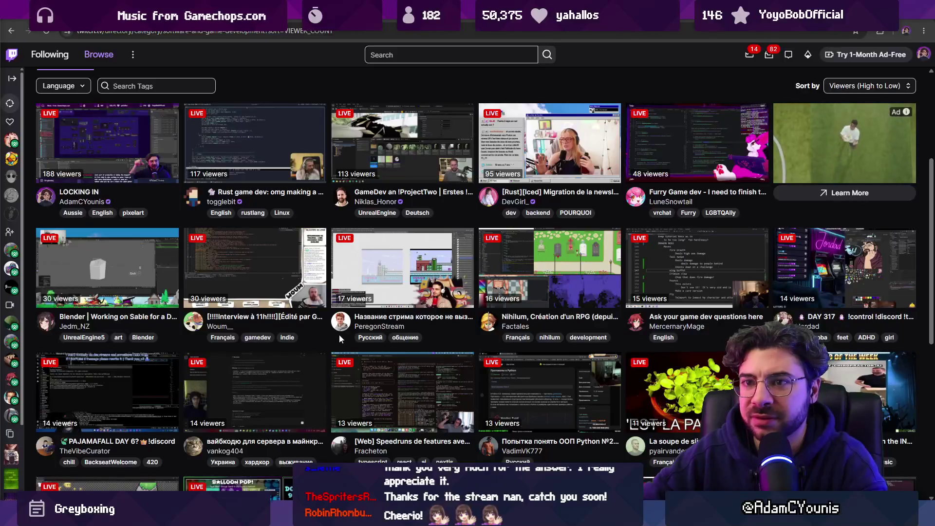
pyautogui.scroll(-2, 327, 334)
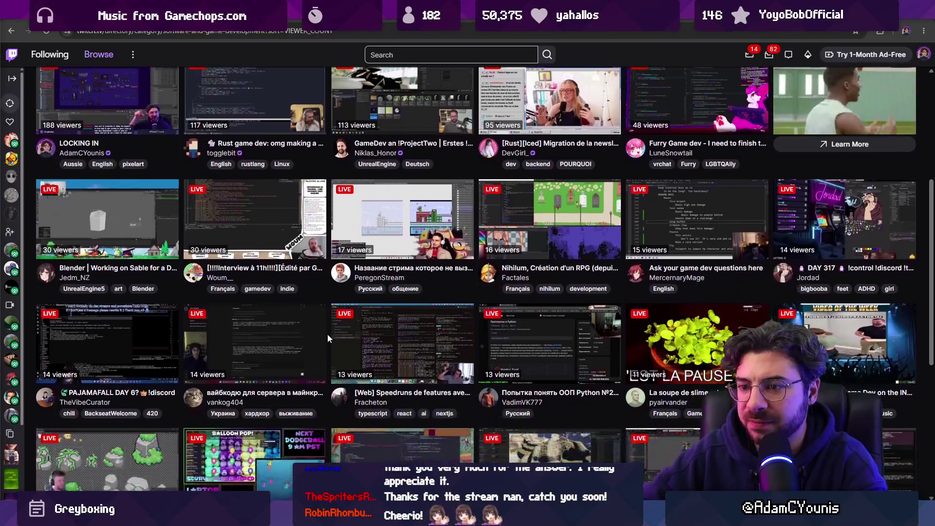
pyautogui.scroll(-2, 327, 335)
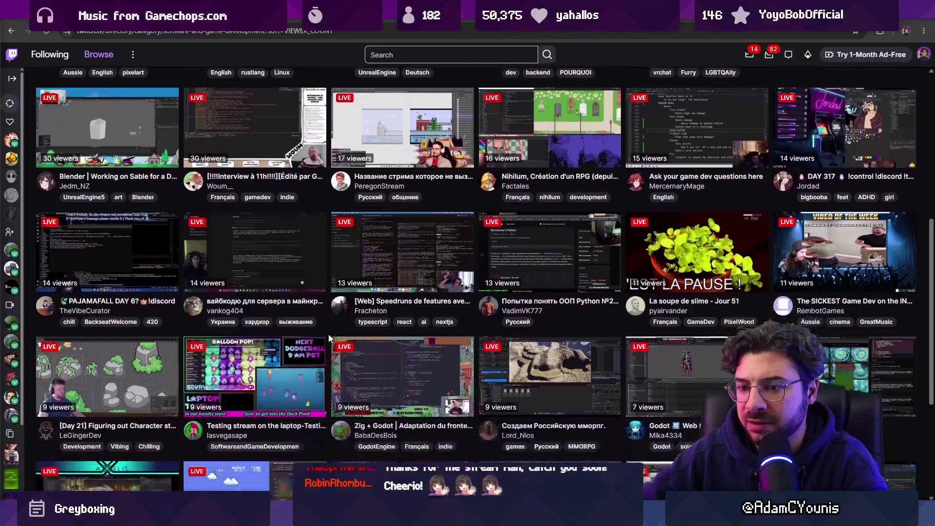